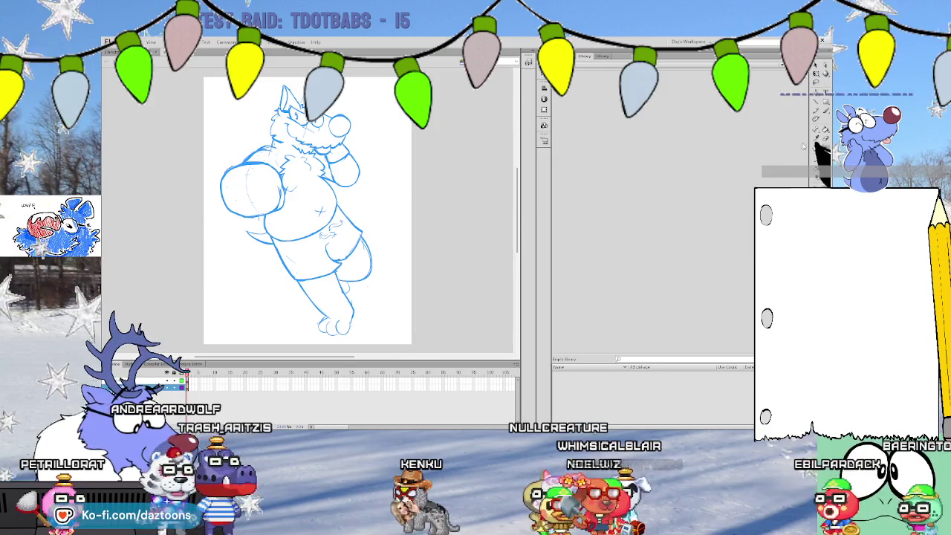
# - Zoom in on the wolf's leg and handwrite 'To' with the recipient's name and 'THANK You'
pyautogui.hotkey('ctrl', '=')
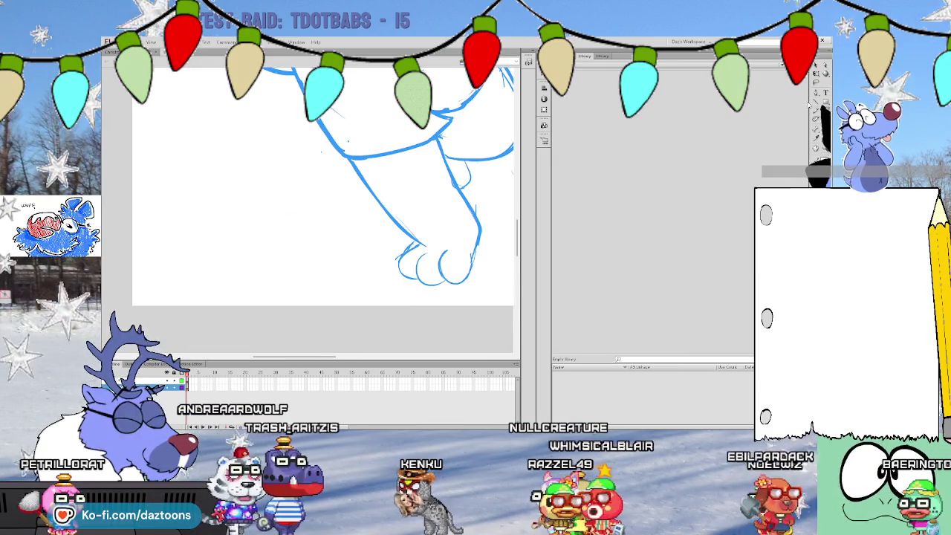
pyautogui.moveTo(161, 179); pyautogui.dragTo(173, 180)
pyautogui.moveTo(167, 180)
pyautogui.mouseDown()
pyautogui.moveTo(168, 190)
pyautogui.moveTo(220, 190)
pyautogui.mouseUp()
pyautogui.moveTo(221, 177)
pyautogui.mouseDown()
pyautogui.moveTo(230, 190)
pyautogui.moveTo(252, 191)
pyautogui.mouseUp()
pyautogui.moveTo(252, 176); pyautogui.dragTo(258, 183)
pyautogui.moveTo(164, 208); pyautogui.dragTo(178, 208)
pyautogui.moveTo(171, 208)
pyautogui.mouseDown()
pyautogui.moveTo(171, 223)
pyautogui.moveTo(209, 208)
pyautogui.mouseUp()
pyautogui.moveTo(220, 208)
pyautogui.mouseDown()
pyautogui.moveTo(221, 223)
pyautogui.moveTo(236, 217)
pyautogui.mouseUp()
pyautogui.moveTo(251, 206); pyautogui.dragTo(248, 206)
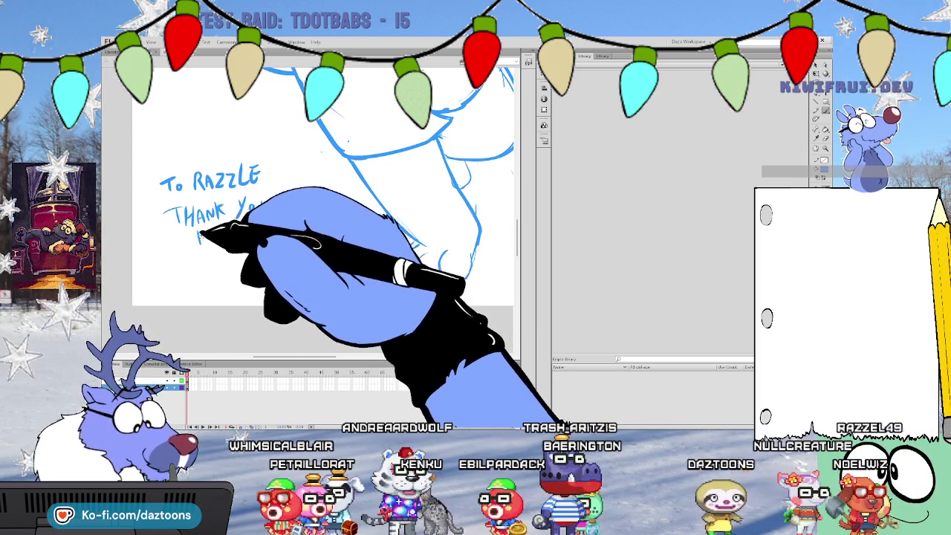
# - Handwrite 'FOR THE SUSHI!' on the lines below and add the artist's signature
pyautogui.moveTo(199, 229)
pyautogui.mouseDown()
pyautogui.moveTo(199, 241)
pyautogui.moveTo(211, 229)
pyautogui.mouseUp()
pyautogui.moveTo(199, 236); pyautogui.dragTo(208, 235)
pyautogui.moveTo(219, 232); pyautogui.dragTo(215, 233)
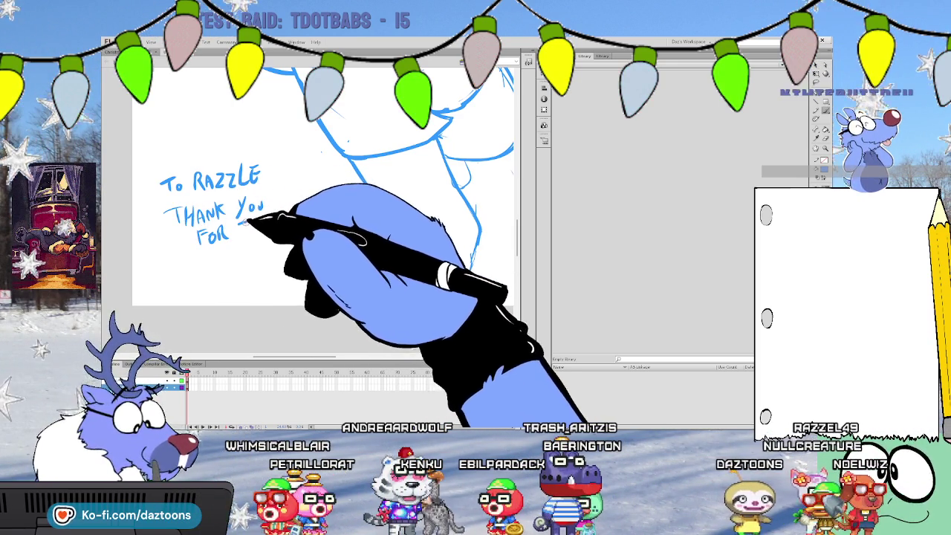
pyautogui.moveTo(262, 220); pyautogui.dragTo(260, 232)
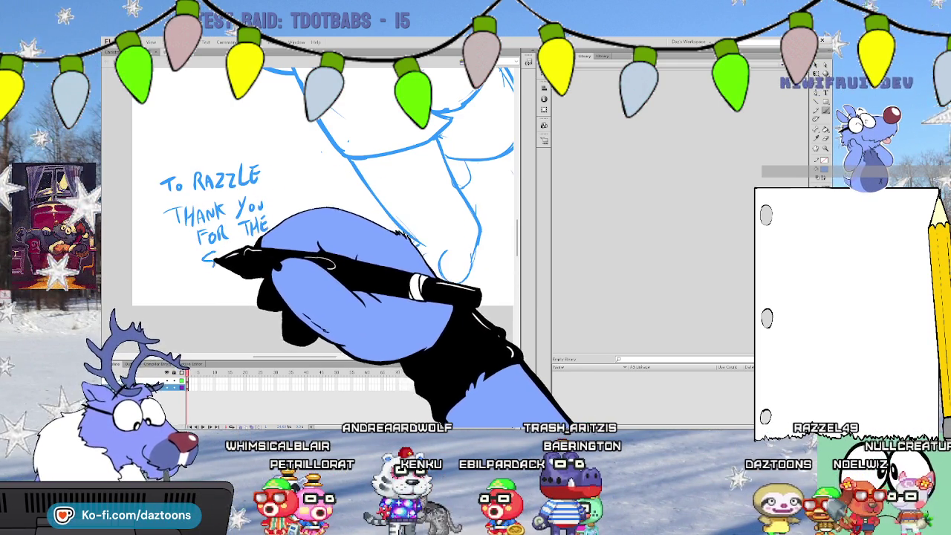
pyautogui.moveTo(213, 251); pyautogui.dragTo(203, 268)
pyautogui.moveTo(215, 256)
pyautogui.mouseDown()
pyautogui.moveTo(252, 267)
pyautogui.moveTo(230, 284)
pyautogui.mouseUp()
pyautogui.click(259, 261)
pyautogui.moveTo(236, 278)
pyautogui.mouseDown()
pyautogui.moveTo(239, 291)
pyautogui.moveTo(257, 278)
pyautogui.mouseUp()
pyautogui.moveTo(258, 277); pyautogui.dragTo(272, 291)
pyautogui.press('e')
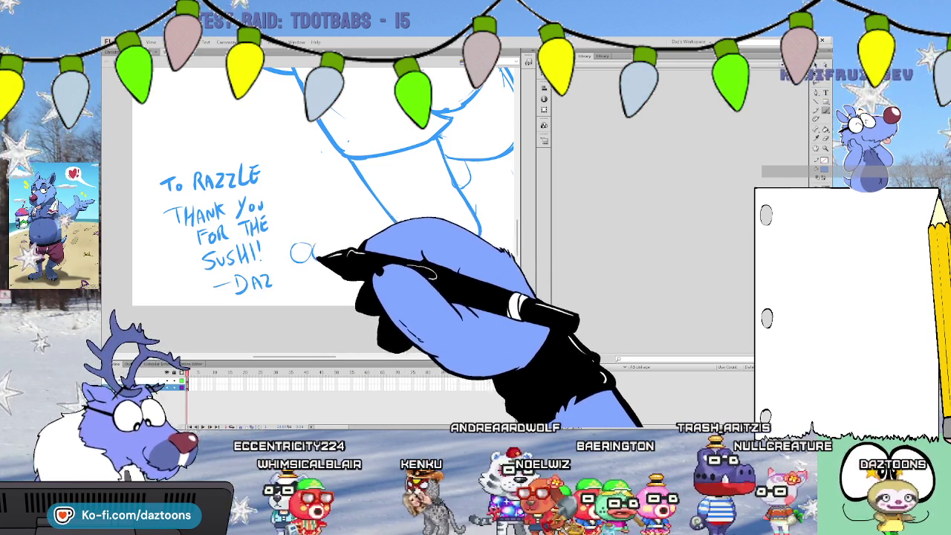
# - Draw a small glasses-wearing dog doodle with eyes, outline and paws beside the note
pyautogui.moveTo(316, 255)
pyautogui.mouseDown()
pyautogui.moveTo(345, 252)
pyautogui.moveTo(310, 251)
pyautogui.moveTo(308, 276)
pyautogui.moveTo(341, 287)
pyautogui.mouseUp()
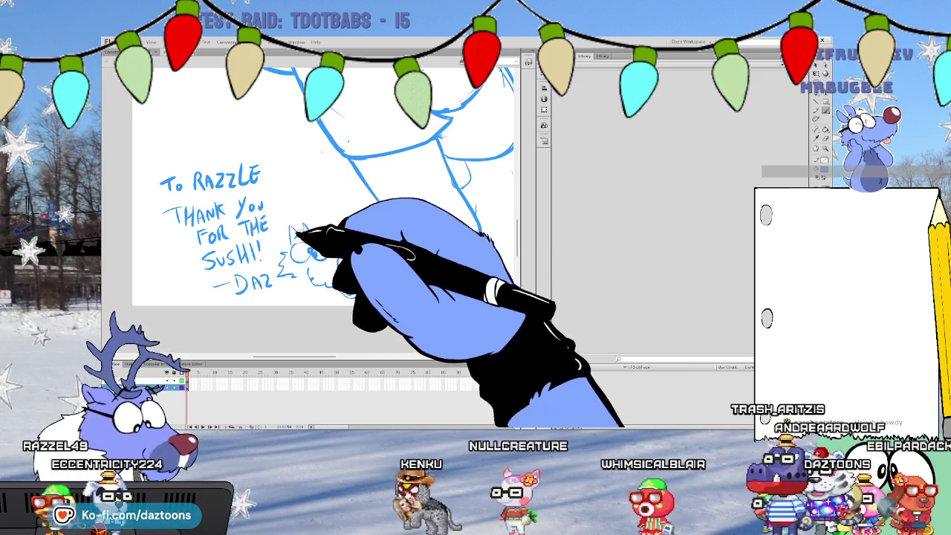
pyautogui.moveTo(296, 249)
pyautogui.mouseDown()
pyautogui.moveTo(301, 239)
pyautogui.moveTo(344, 260)
pyautogui.mouseUp()
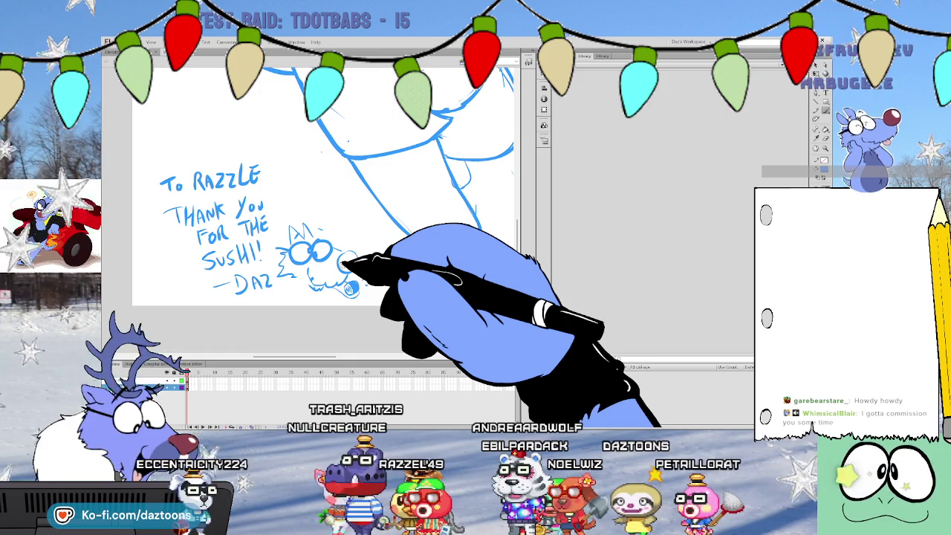
pyautogui.moveTo(407, 247); pyautogui.dragTo(440, 276)
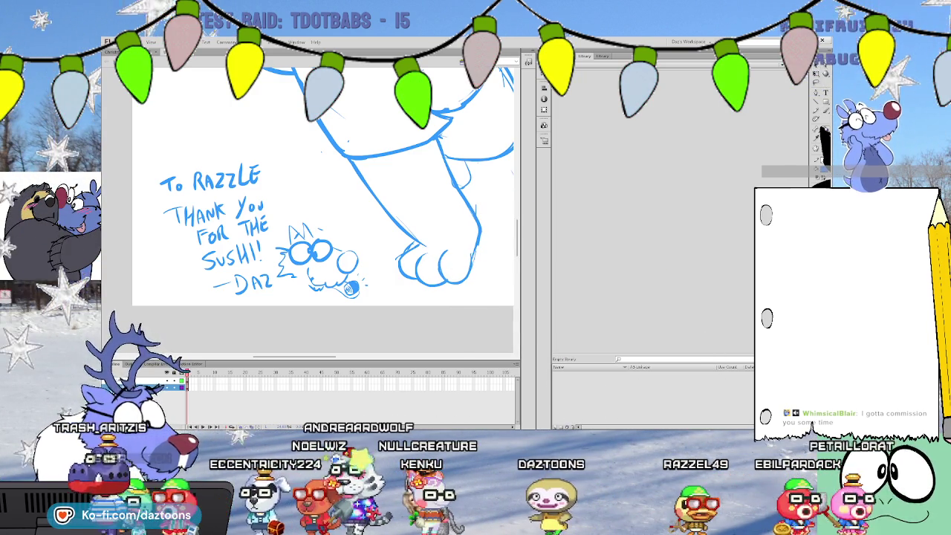
# - Zoom out to view the whole wolf sketch with its thank-you note
pyautogui.hotkey('ctrl', '-')
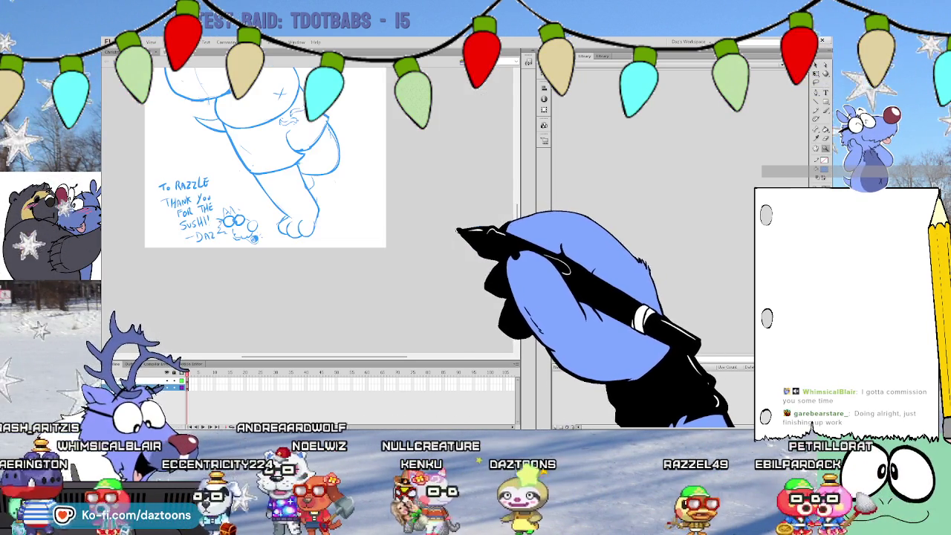
pyautogui.scroll(2, 265, 201)
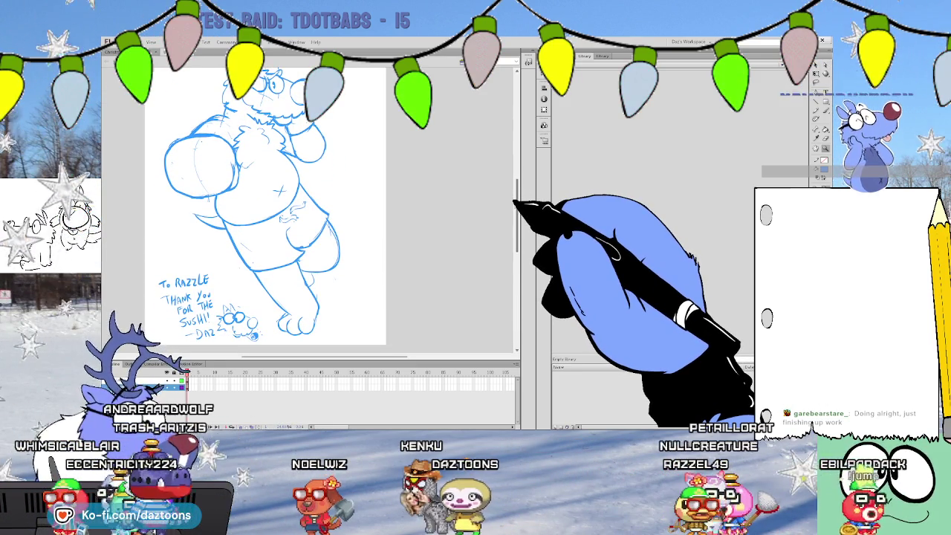
pyautogui.scroll(-1, 265, 200)
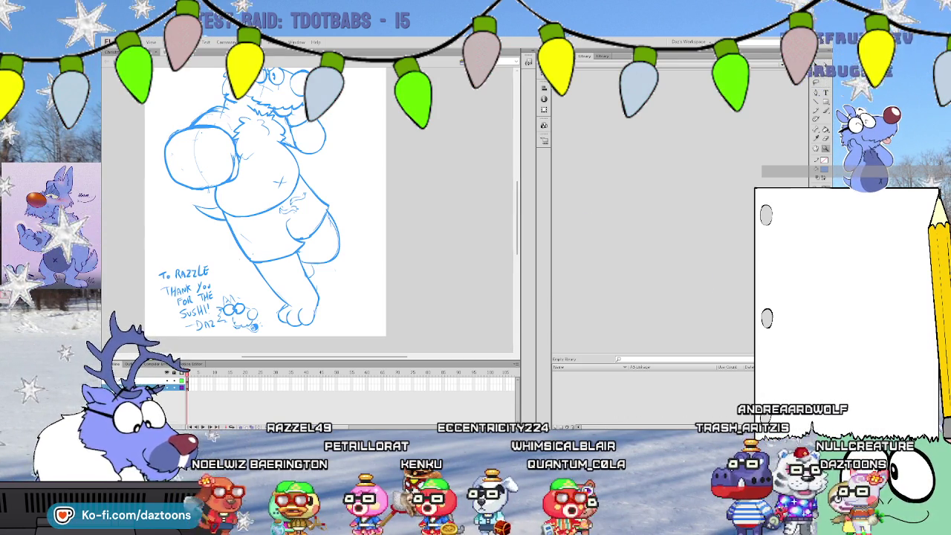
# - Scroll up over the empty stage of the wolf sketch document
pyautogui.scroll(1, 265, 208)
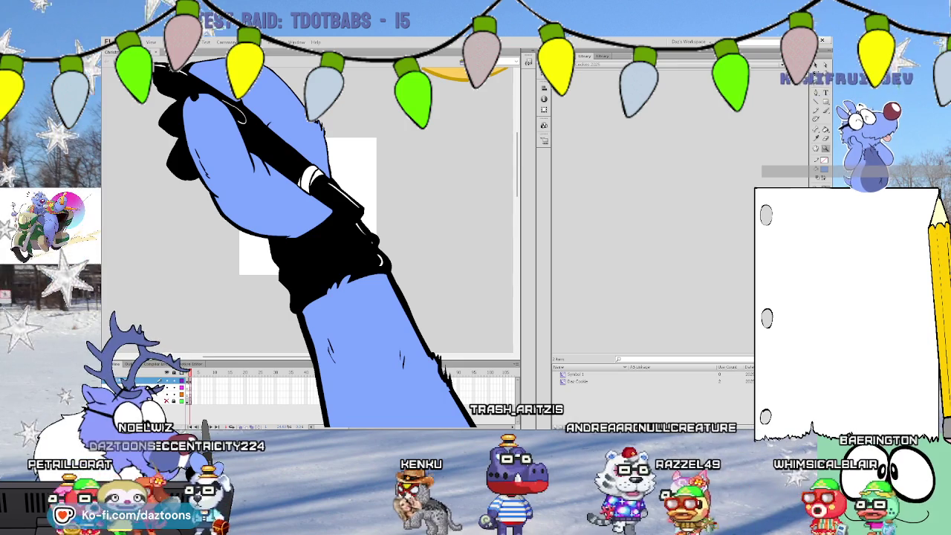
# - Switch to a new blank document, then zoom out and back in on its empty stage
pyautogui.hotkey('ctrl', 'Tab')
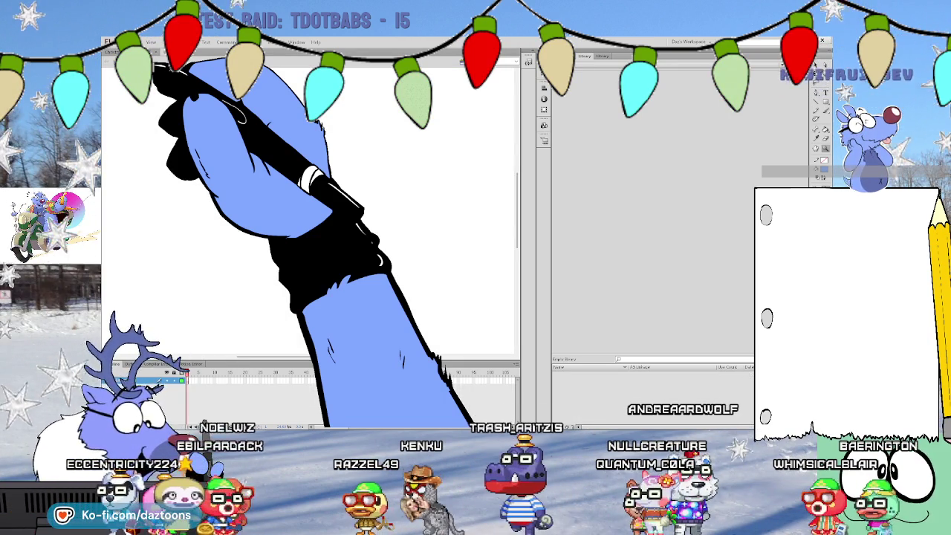
pyautogui.hotkey('ctrl', '-')
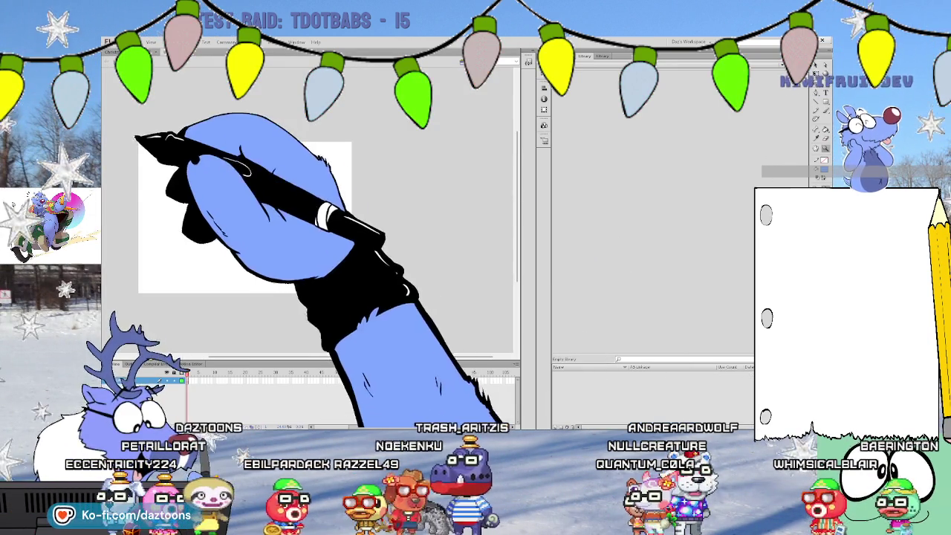
pyautogui.hotkey('ctrl', '=')
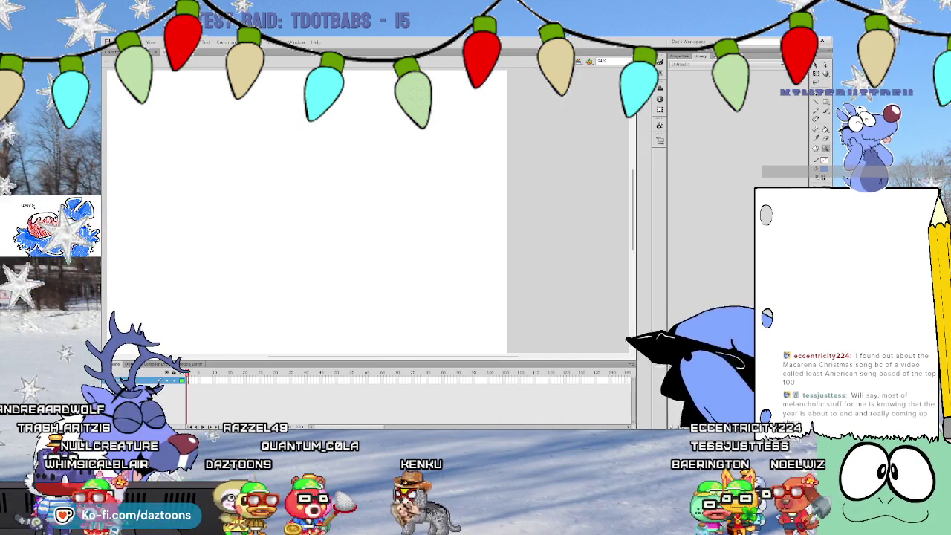
# - Drag the Timeline panel divider down to give the blank stage more room
pyautogui.moveTo(536, 361); pyautogui.dragTo(535, 372)
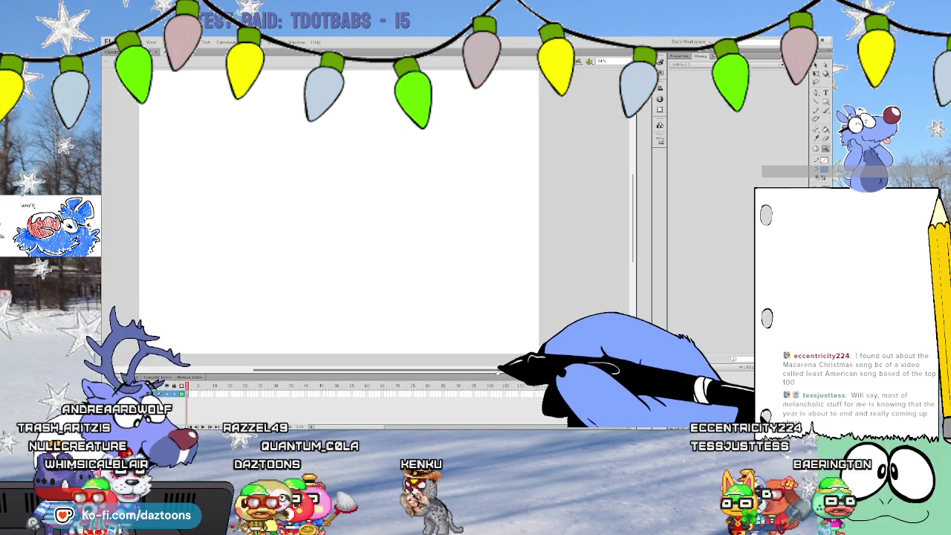